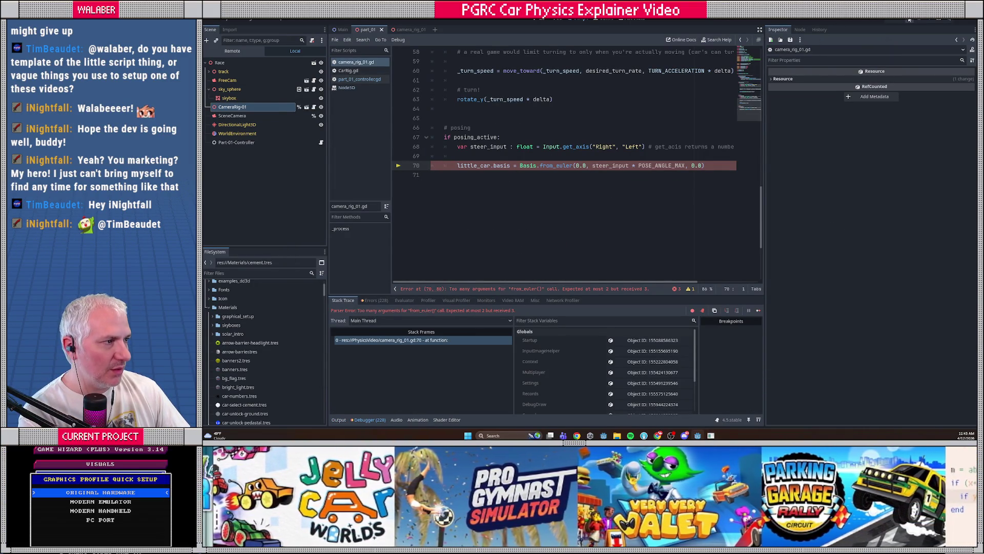
# Wrap line 70's from_euler arguments in Vector3(...) to clear the error, then save and run the game.
pyautogui.click(908, 19)
pyautogui.write('Vector3(')
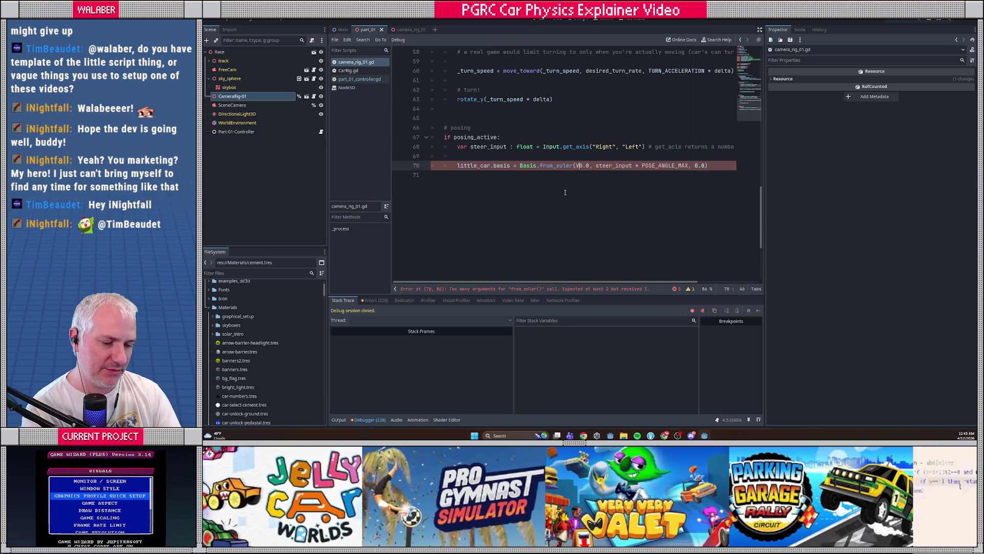
pyautogui.press('End')
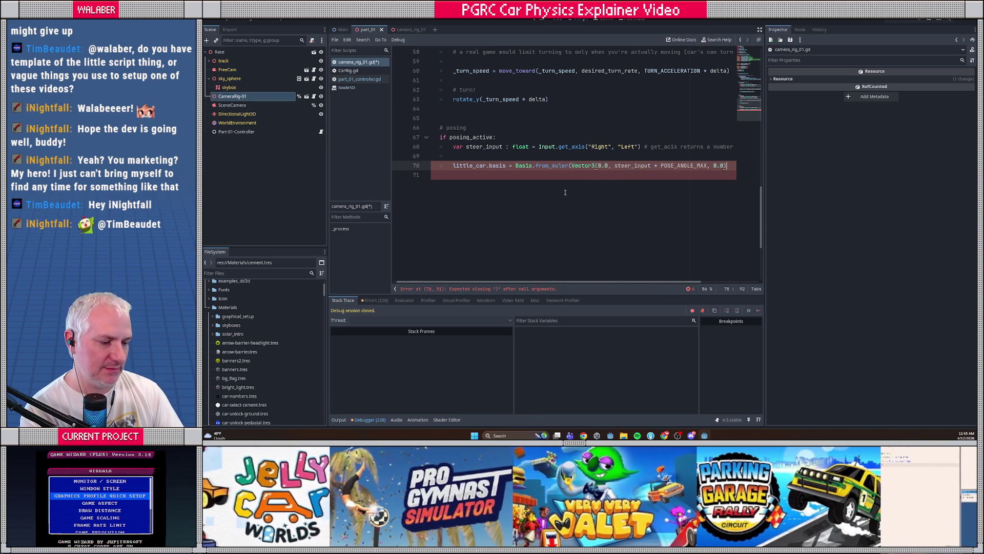
pyautogui.write('(')
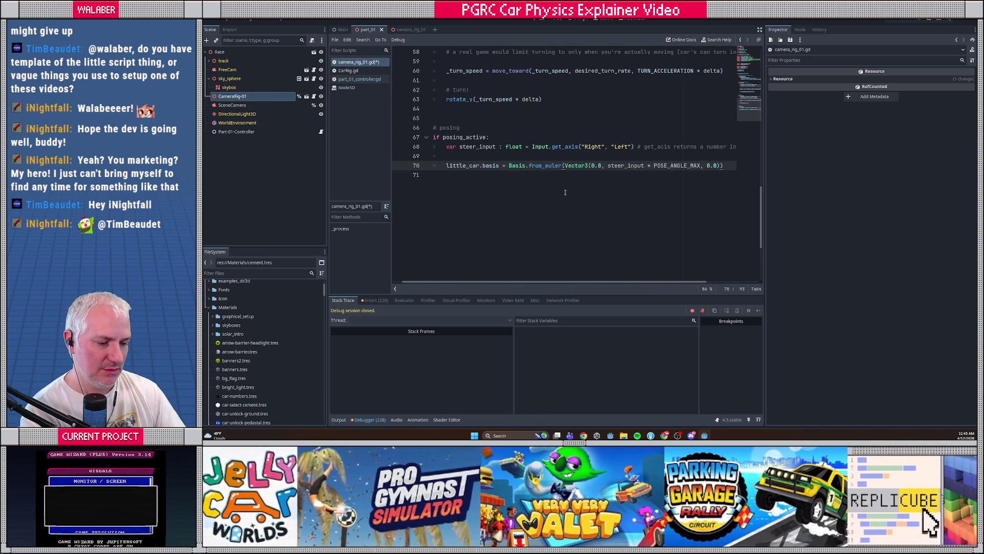
pyautogui.press('F5')
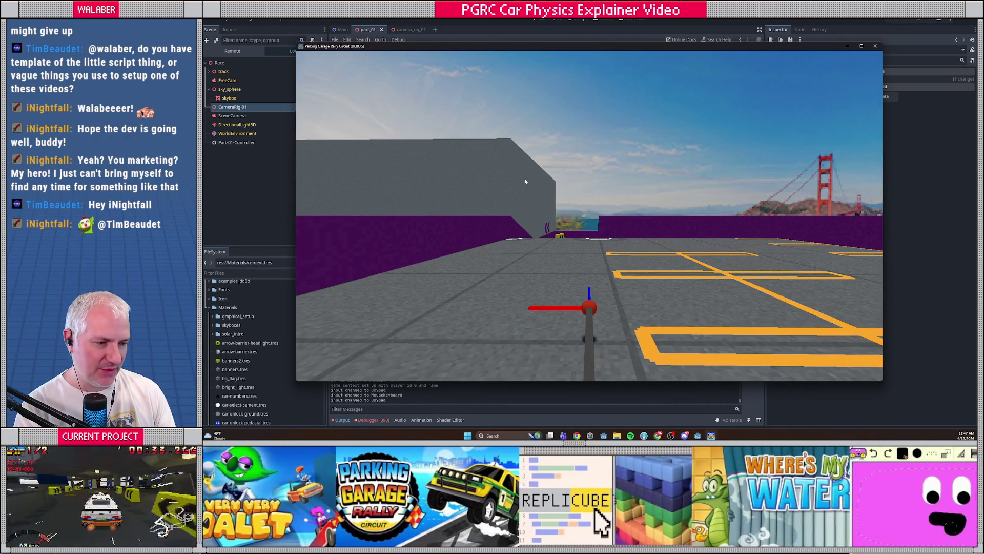
# Spawn the small white car at the camera rig, then stop the running game.
pyautogui.press('space')
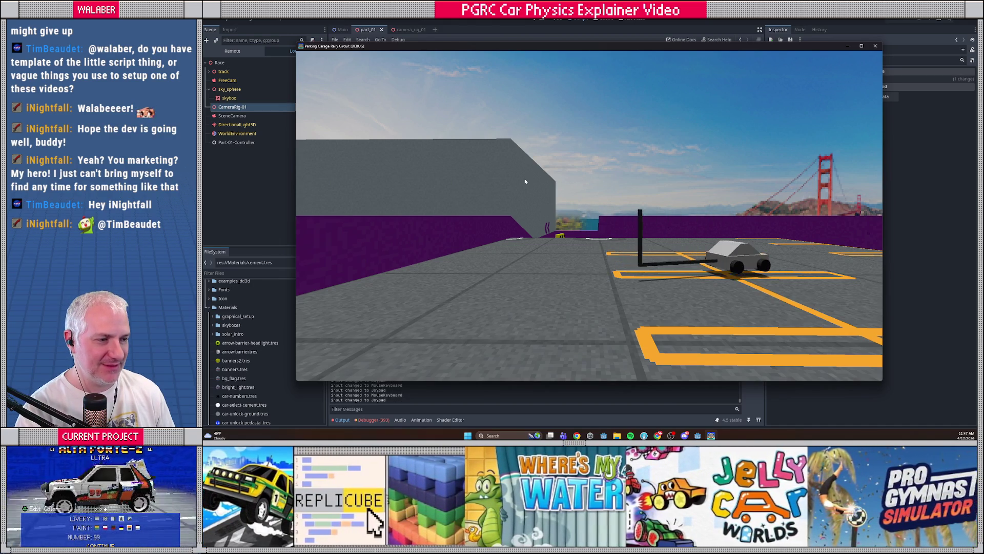
pyautogui.press('F8')
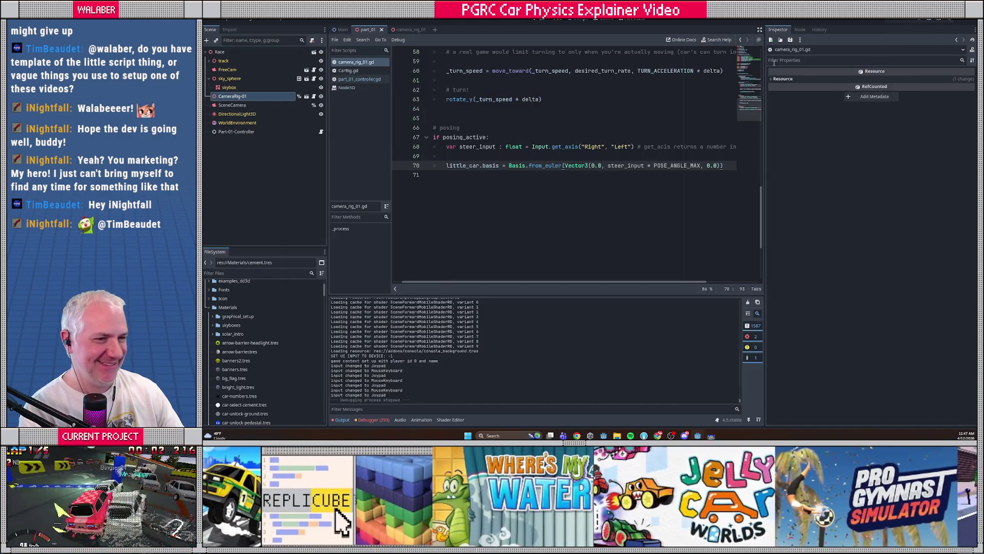
# Open part_01_controller.gd in distraction-free mode and go to the OffsetPOV match case line.
pyautogui.scroll(6, 736, 89)
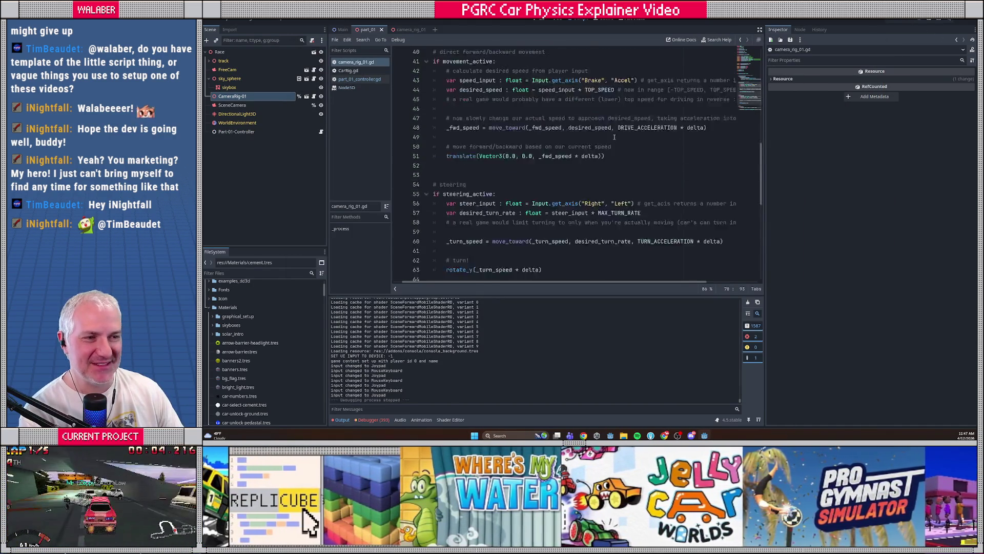
pyautogui.click(760, 31)
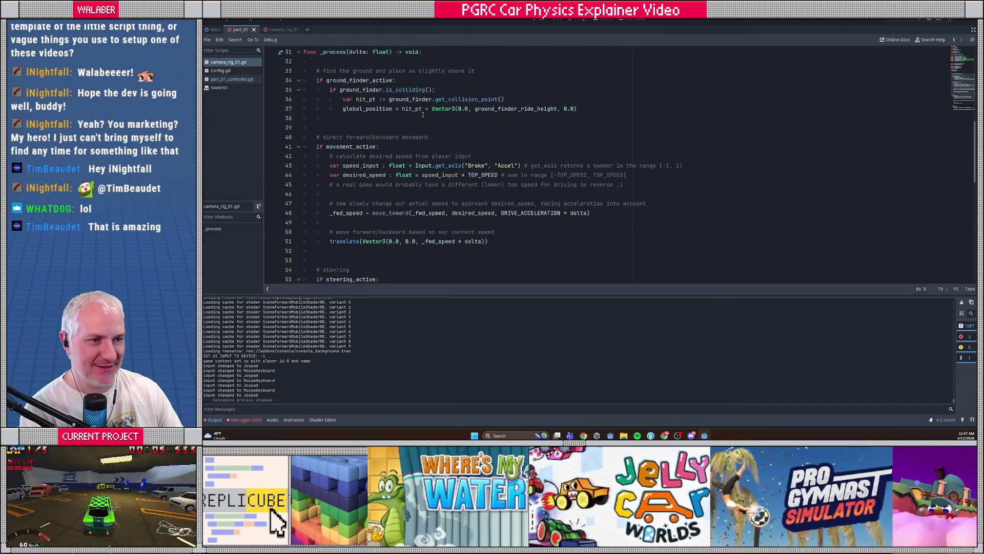
pyautogui.scroll(10, 461, 128)
pyautogui.click(235, 77)
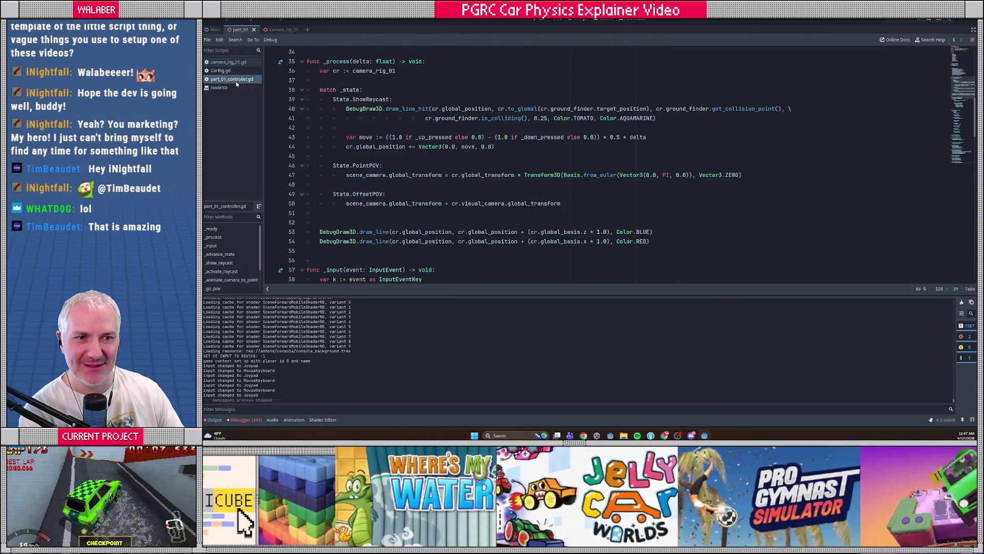
pyautogui.click(357, 147)
pyautogui.scroll(-1, 365, 183)
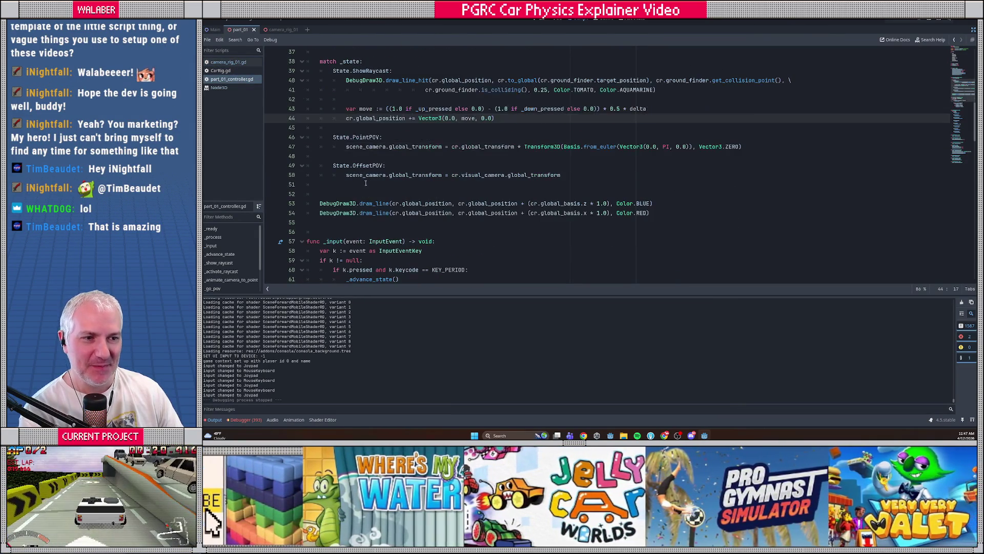
pyautogui.click(333, 166)
pyautogui.write(', State.')
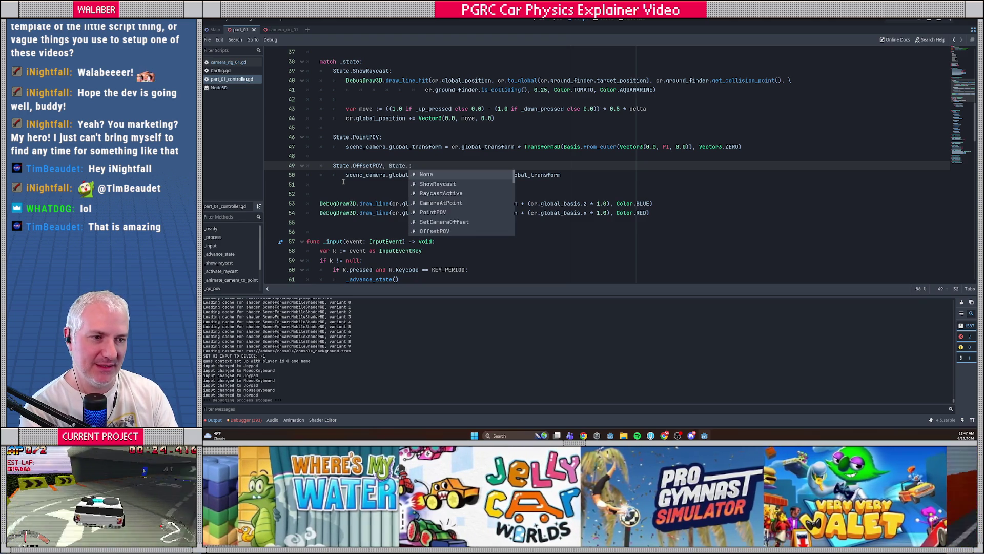
# Add State.WithLittleCar and State.WithLittleCarPosing to the OffsetPOV case, then run the scene.
pyautogui.write(':')
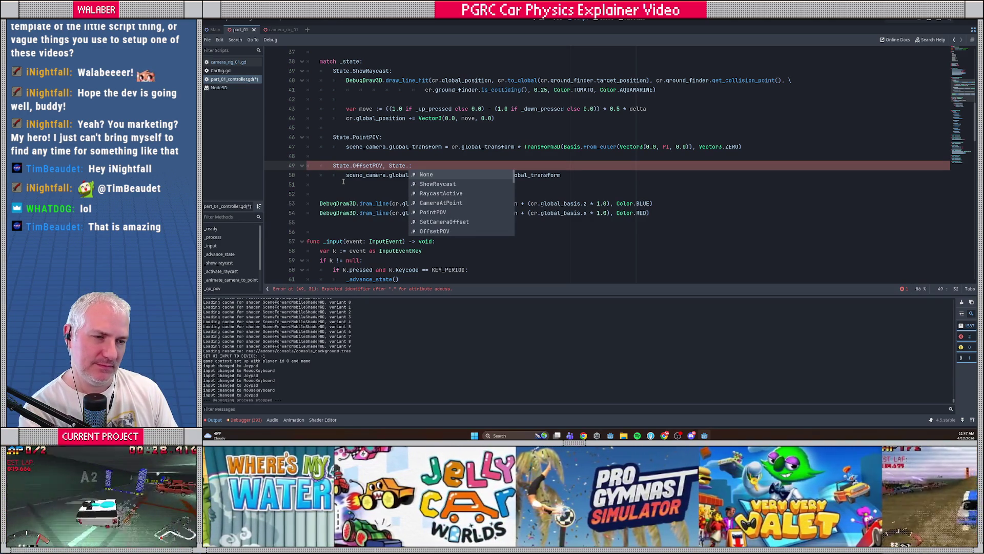
pyautogui.press('Down')
pyautogui.press('Down')
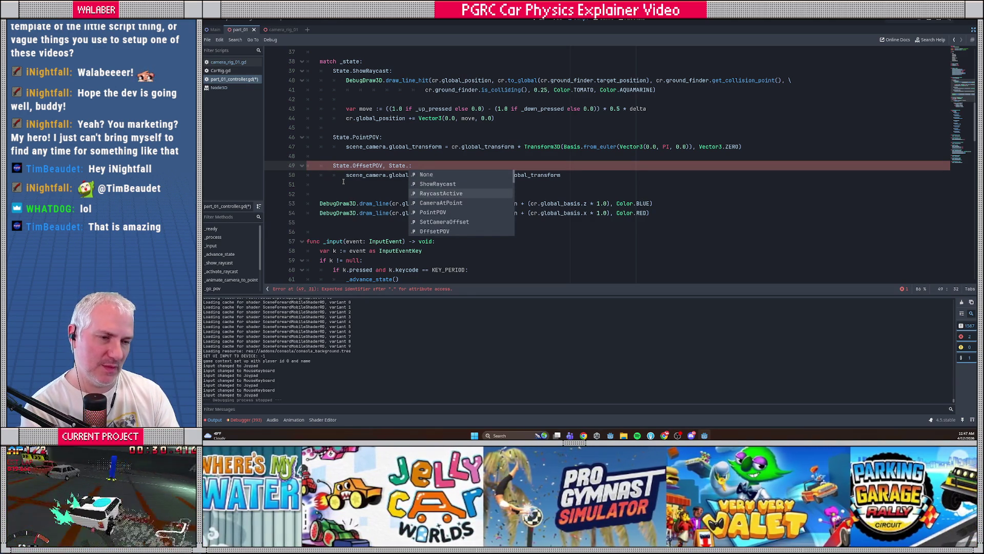
pyautogui.write('Wi')
pyautogui.press('Return')
pyautogui.write('State.Wi')
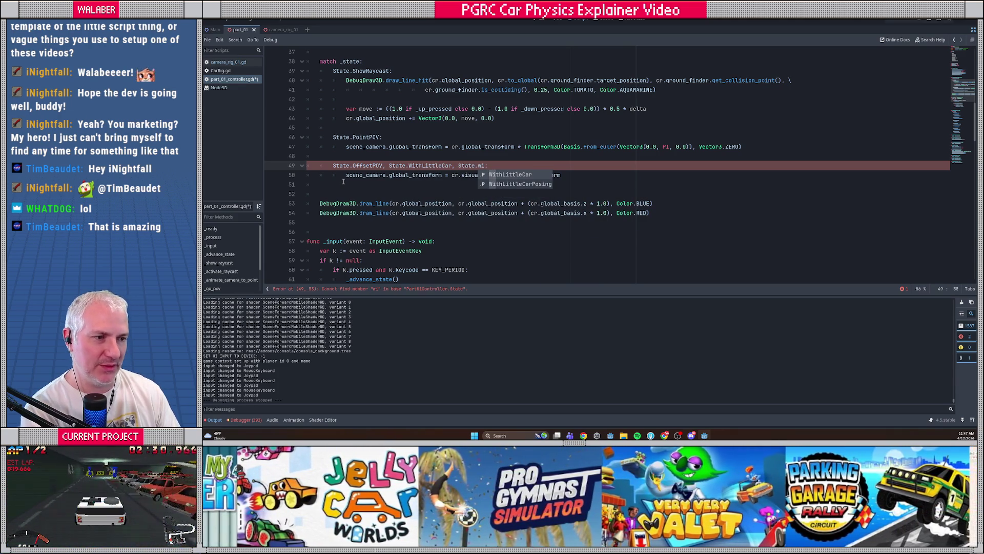
pyautogui.press('Down')
pyautogui.press('Return')
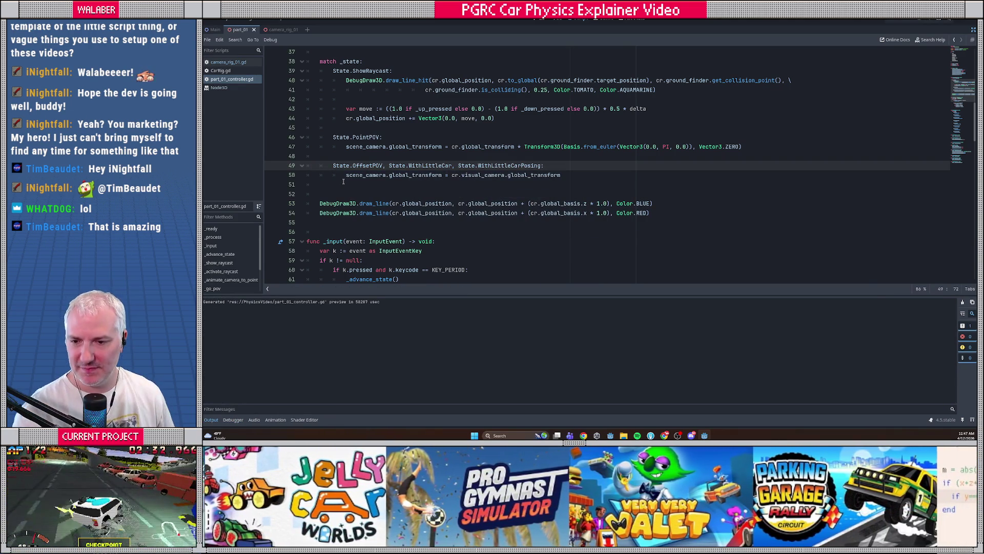
pyautogui.press('F6')
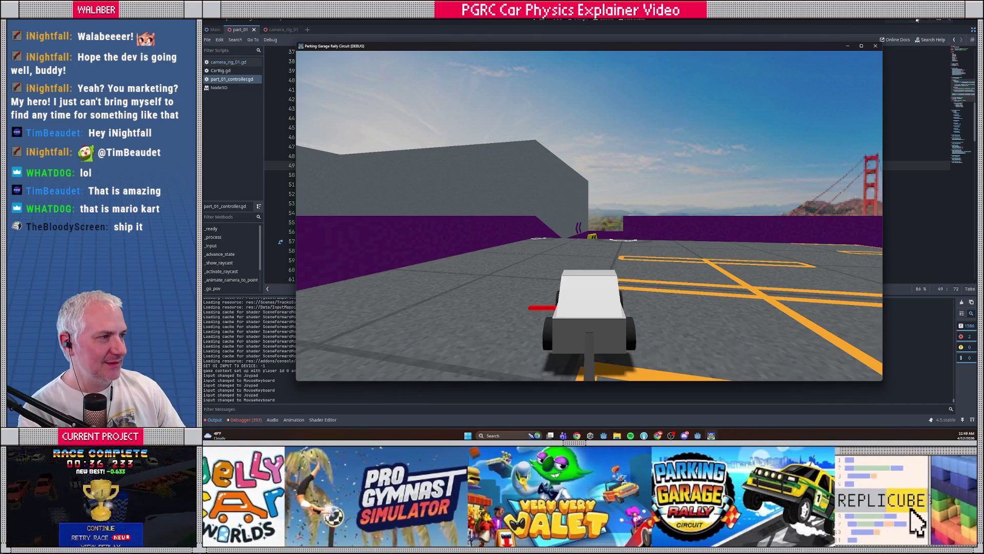
# Stop the running game and restore the side docks around the script.
pyautogui.click(910, 20)
pyautogui.click(972, 32)
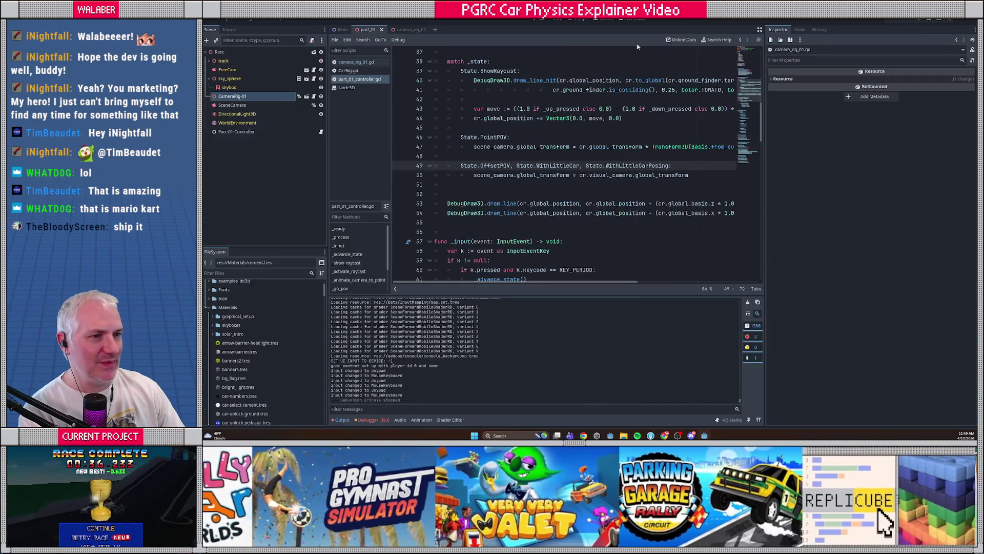
# Select CameraRig-01 in the Scene dock and open its camera_rig_01.gd script.
pyautogui.click(301, 97)
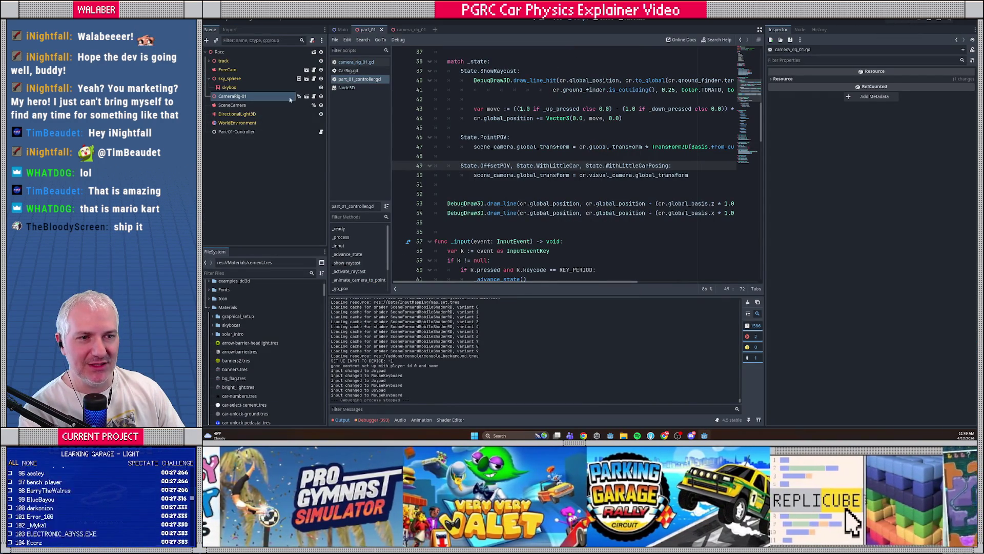
pyautogui.scroll(12, 472, 59)
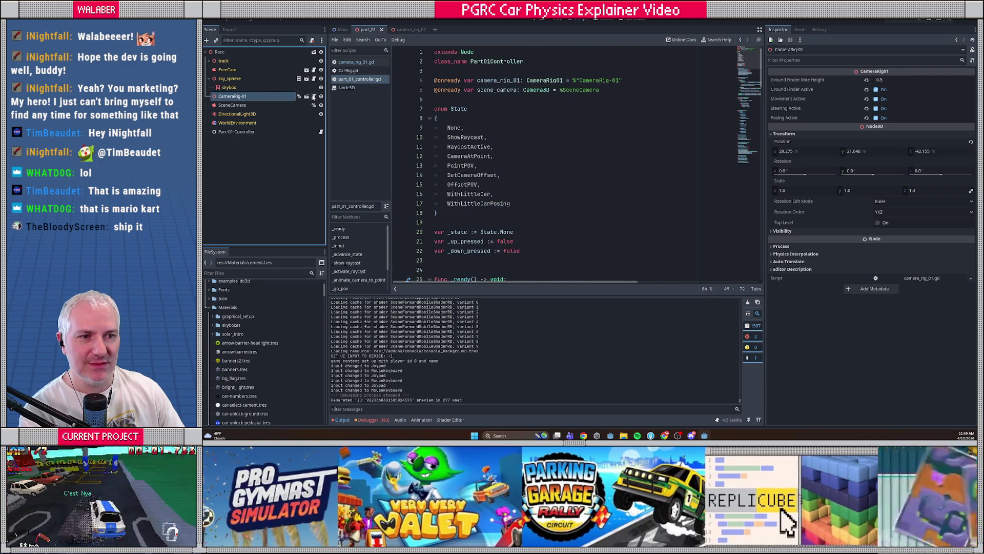
pyautogui.click(313, 97)
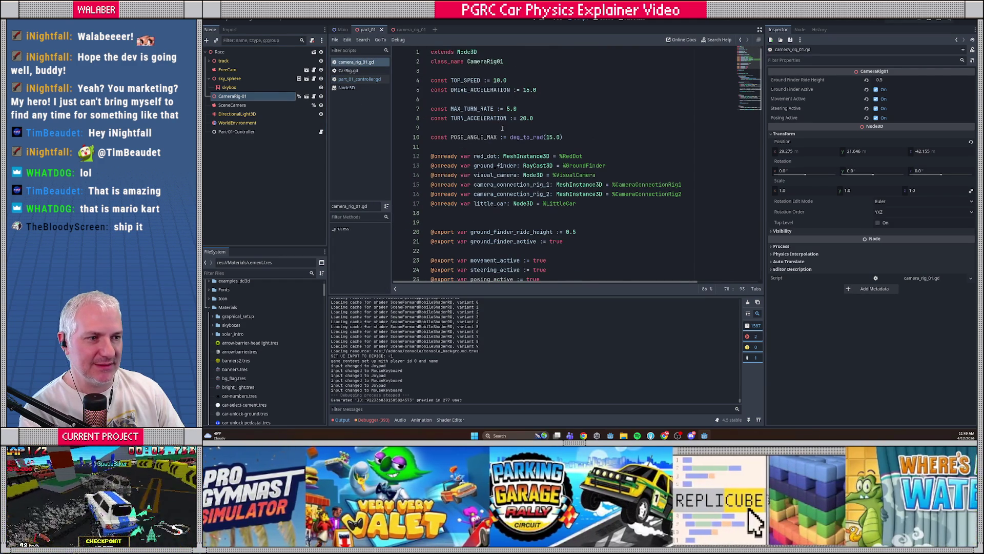
# Change ground_finder_ride_height on line 20 from 0.5 to 0.3 and run the game.
pyautogui.scroll(-8, 533, 143)
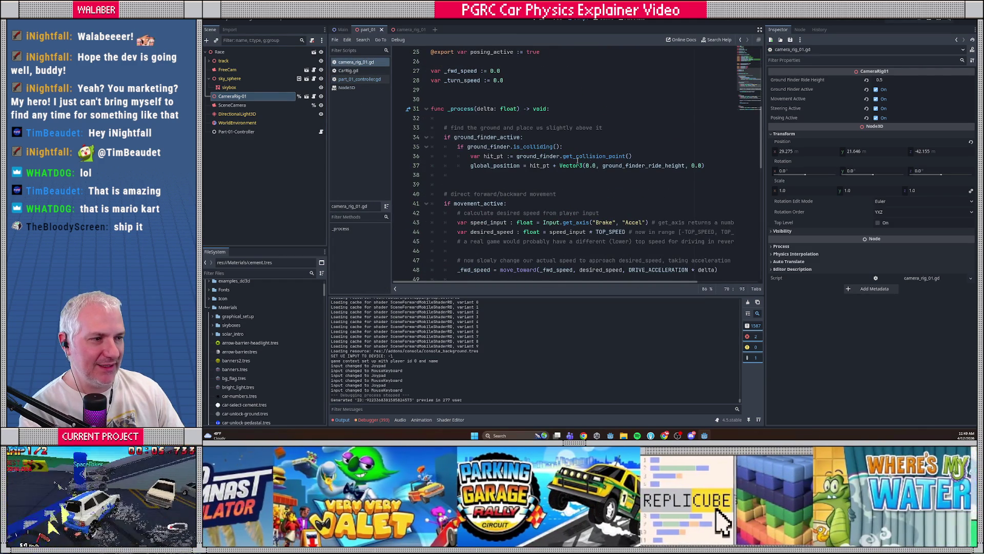
pyautogui.scroll(5, 615, 163)
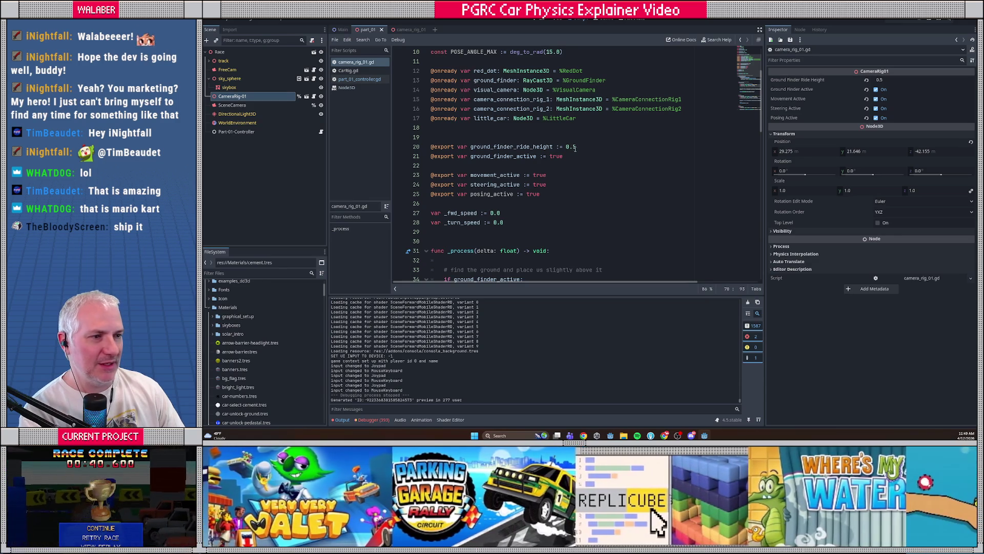
pyautogui.click(575, 147)
pyautogui.write('3')
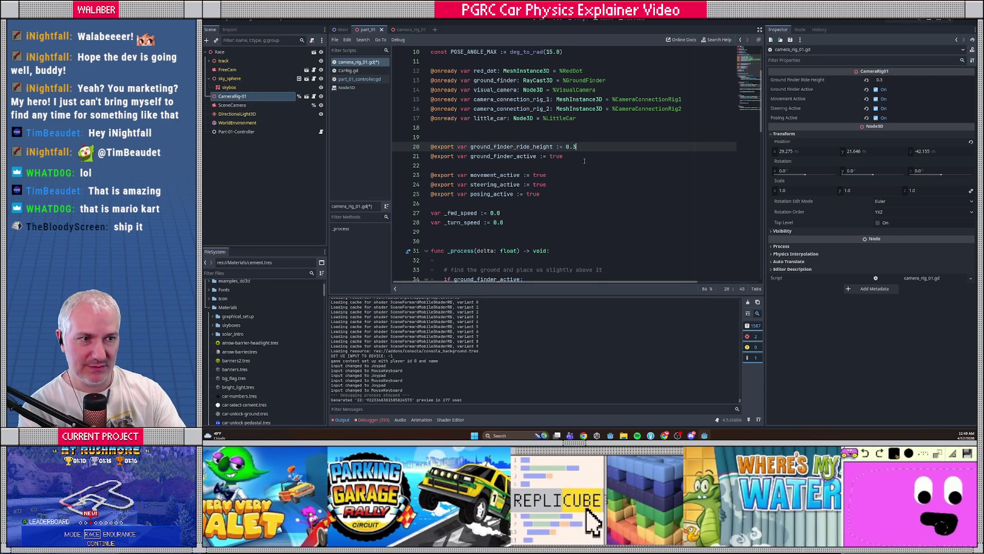
pyautogui.press('F5')
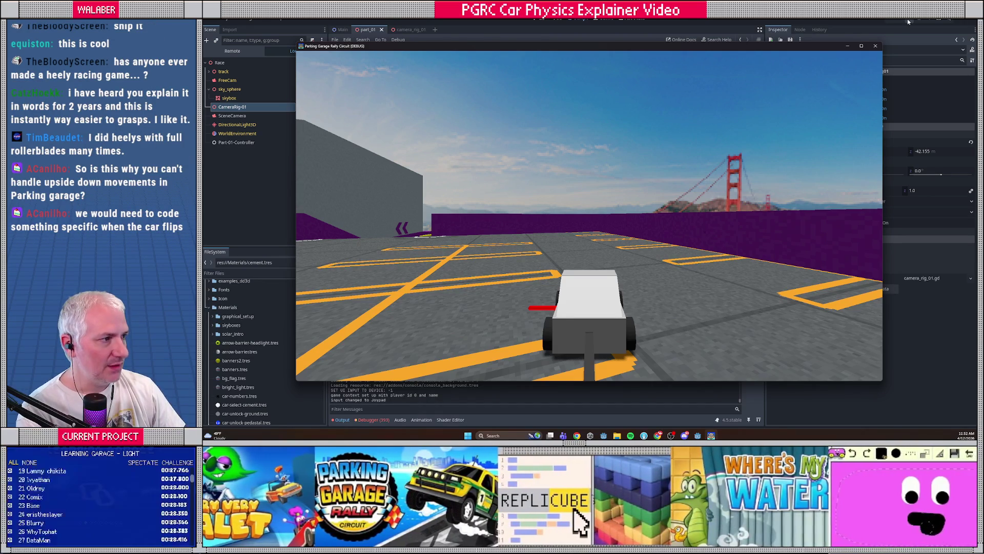
# Stop the game, orbit closer around the car rig in the 3D view, then return to the script.
pyautogui.click(909, 22)
pyautogui.click(555, 21)
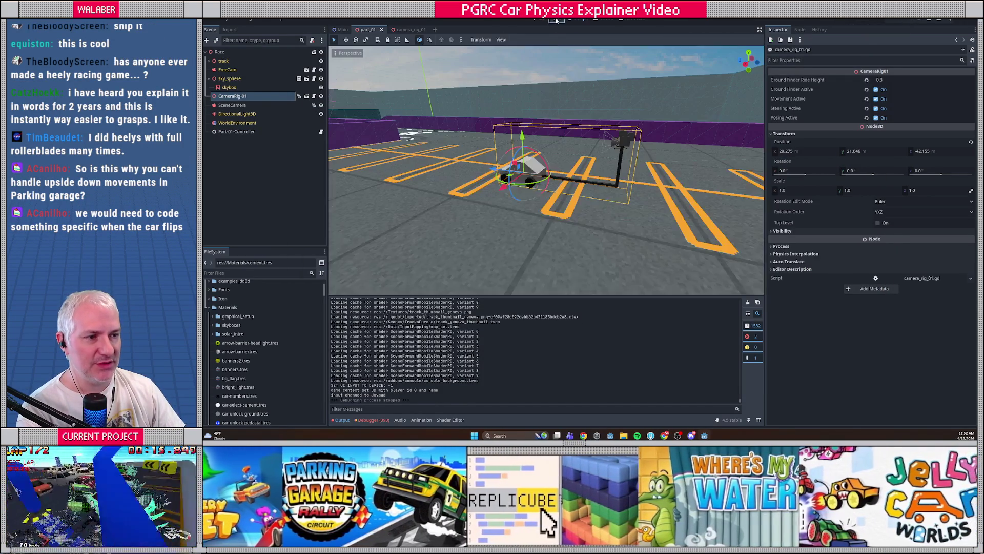
pyautogui.moveTo(577, 170)
pyautogui.mouseDown()
pyautogui.moveTo(560, 195)
pyautogui.moveTo(565, 177)
pyautogui.mouseUp()
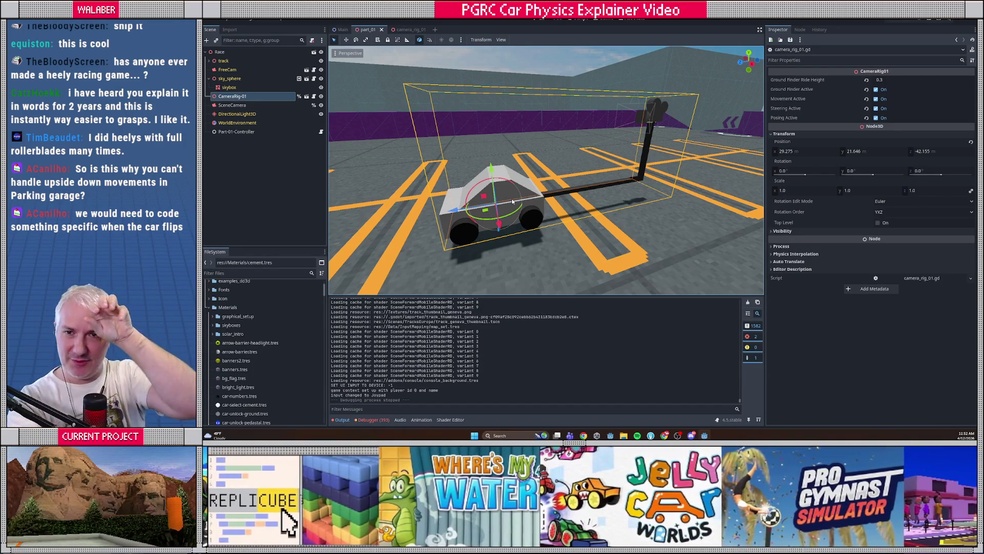
pyautogui.click(578, 20)
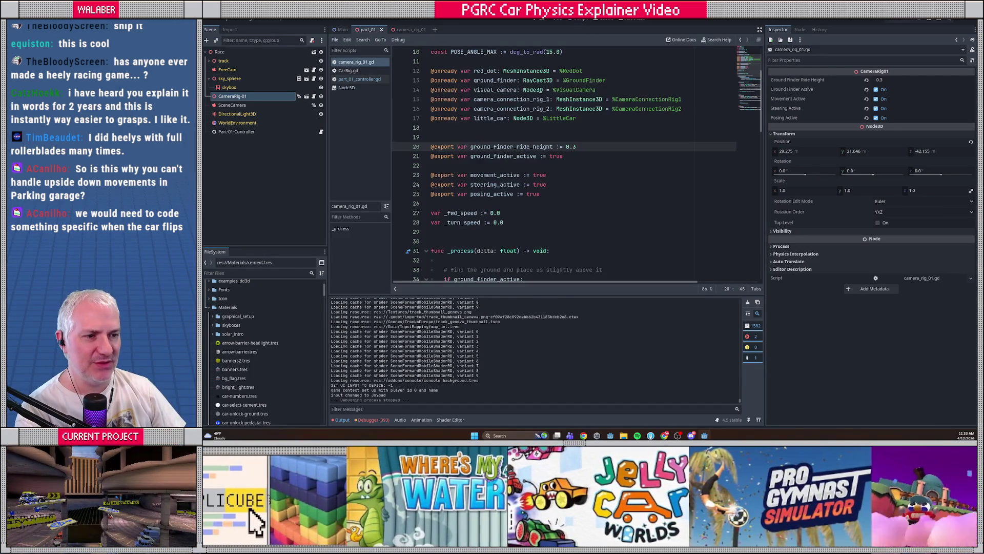
# Add camera_rig_01.posing_active = false to _ready in part_01_controller.gd, save, and switch to the video plan.
pyautogui.doubleClick(485, 194)
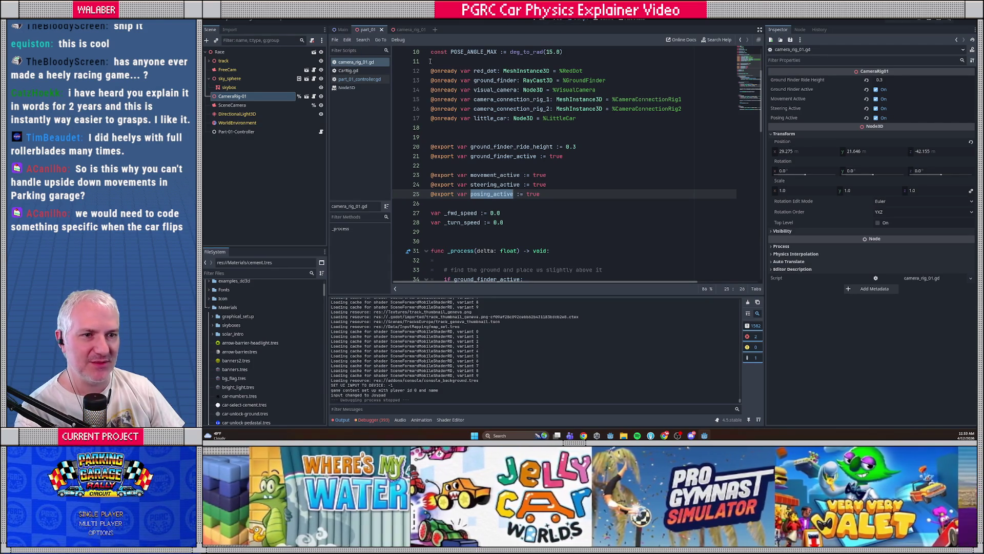
pyautogui.click(320, 132)
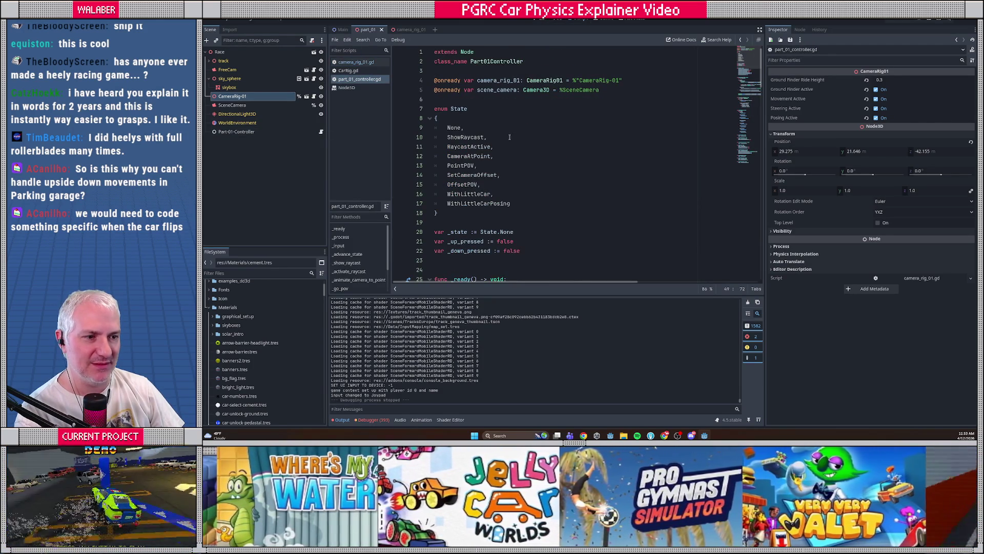
pyautogui.scroll(-4, 509, 137)
pyautogui.click(582, 202)
pyautogui.press('Return')
pyautogui.write('camera')
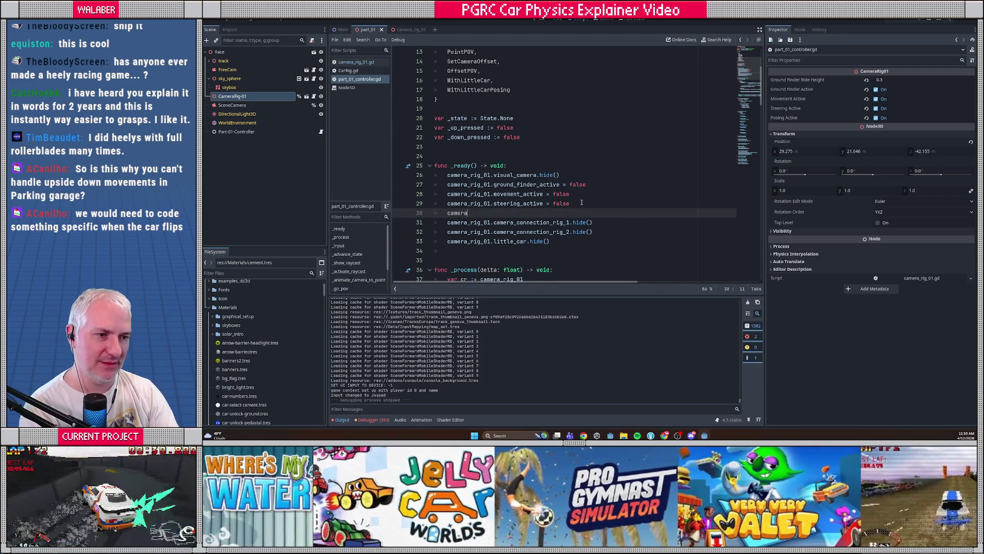
pyautogui.write('_rig_01.pos')
pyautogui.press('Return')
pyautogui.write('alse')
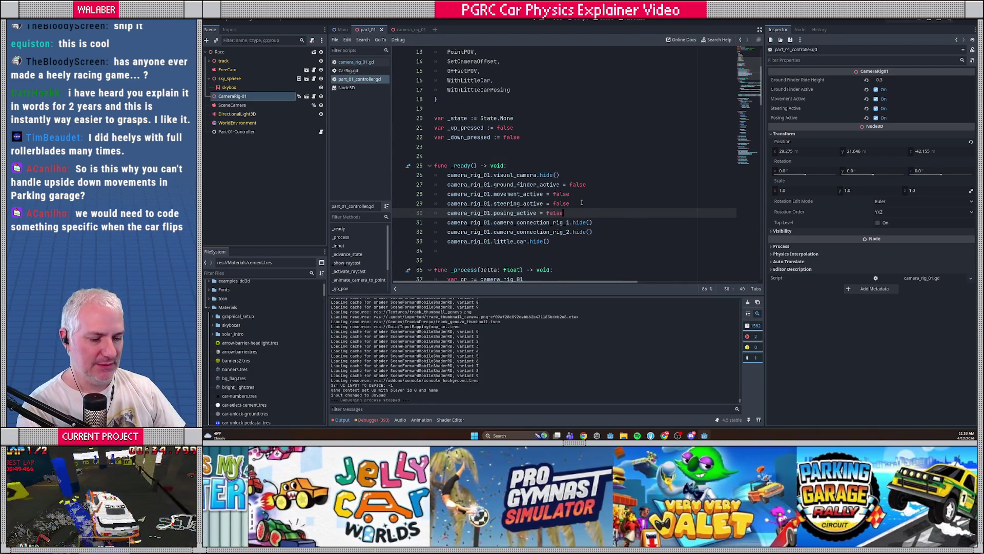
pyautogui.hotkey('ctrl', 's')
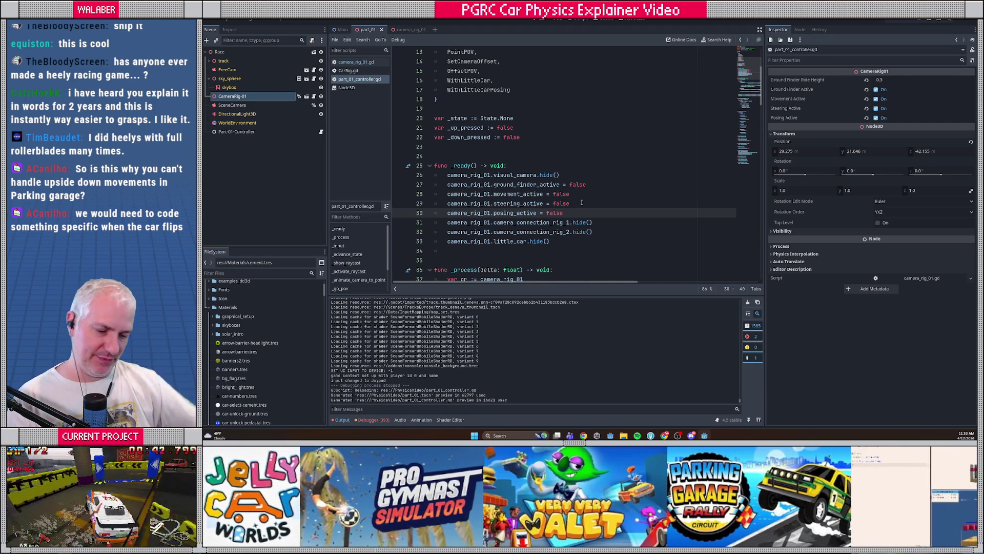
pyautogui.hotkey('alt', 'Tab')
pyautogui.moveTo(531, 217); pyautogui.dragTo(872, 306)
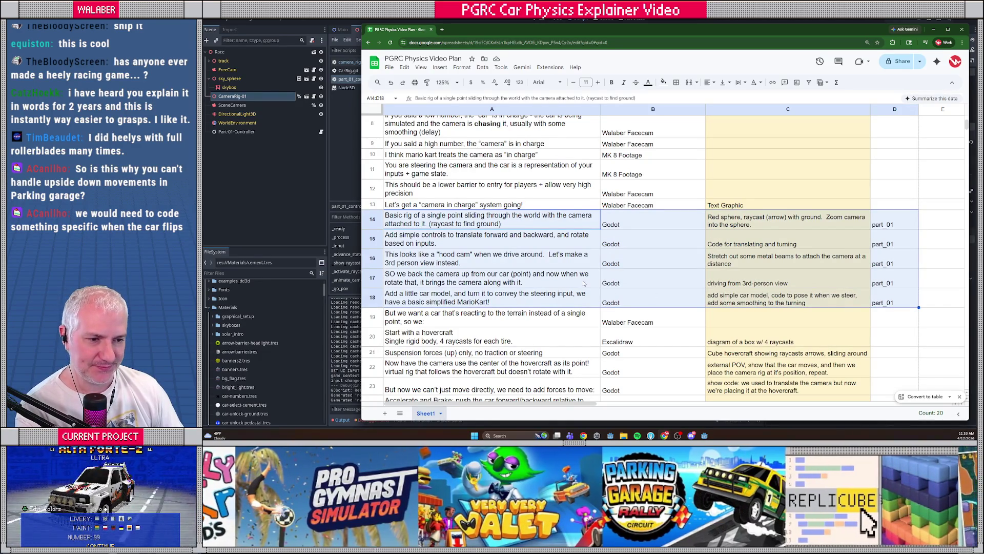
pyautogui.scroll(-3, 576, 281)
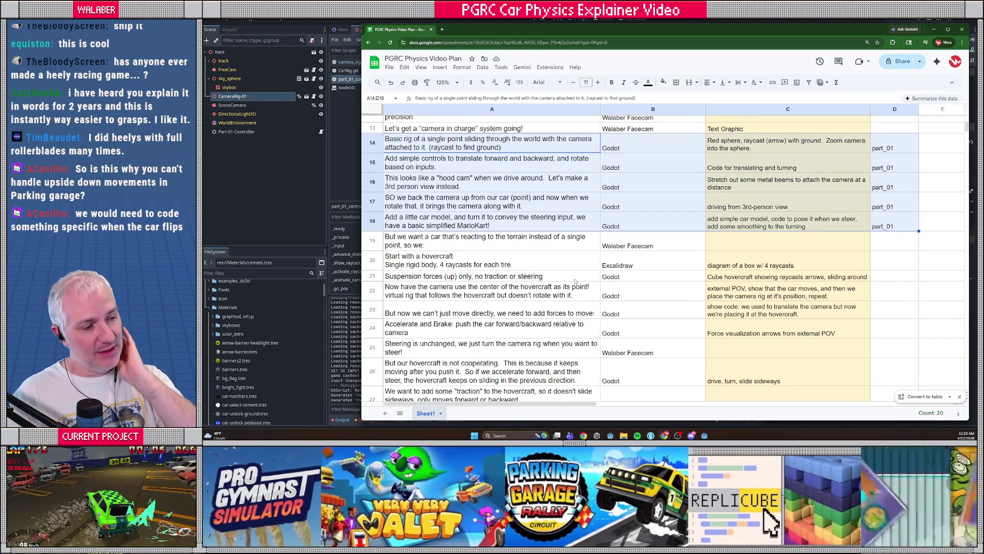
pyautogui.scroll(-3, 575, 281)
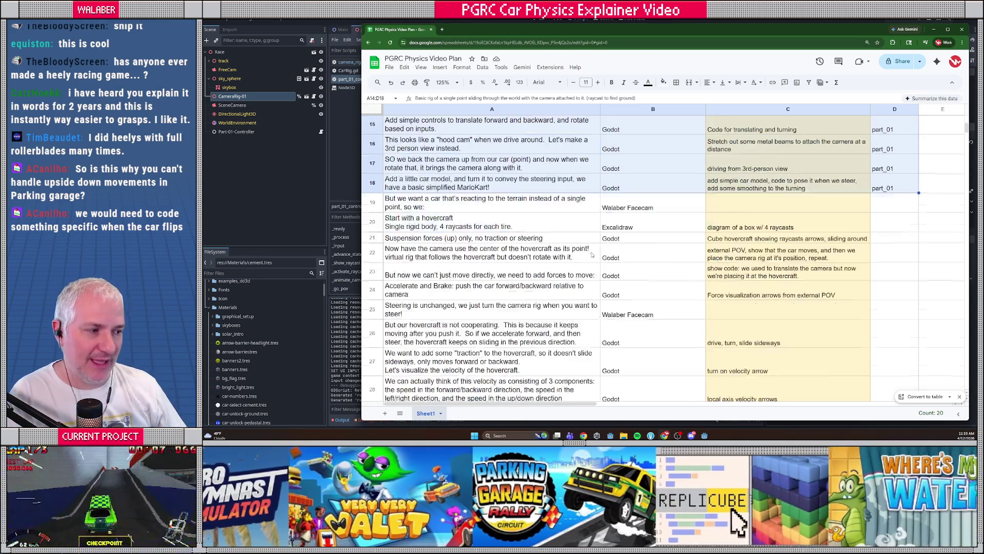
pyautogui.click(521, 202)
pyautogui.moveTo(522, 204); pyautogui.dragTo(728, 256)
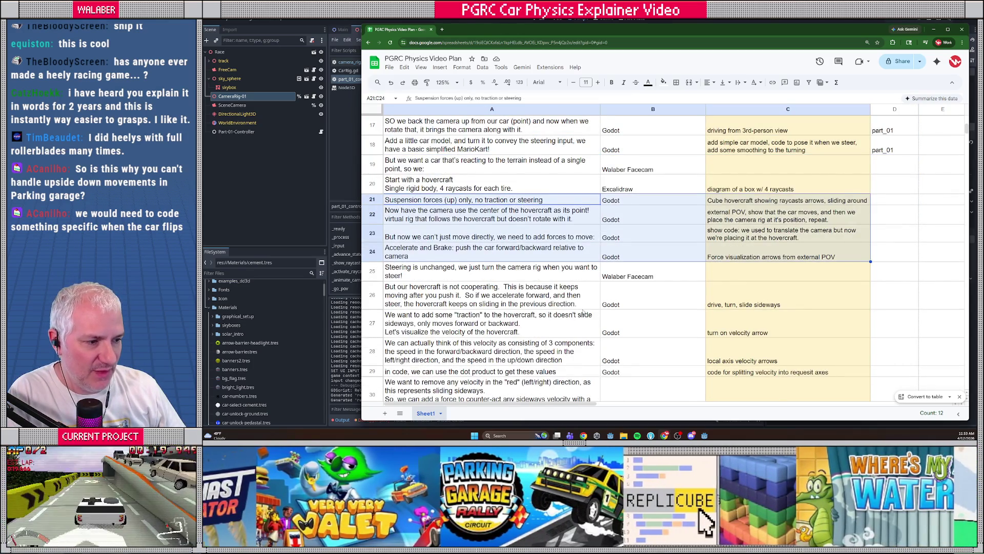
pyautogui.scroll(-3, 572, 262)
pyautogui.moveTo(529, 221); pyautogui.dragTo(725, 269)
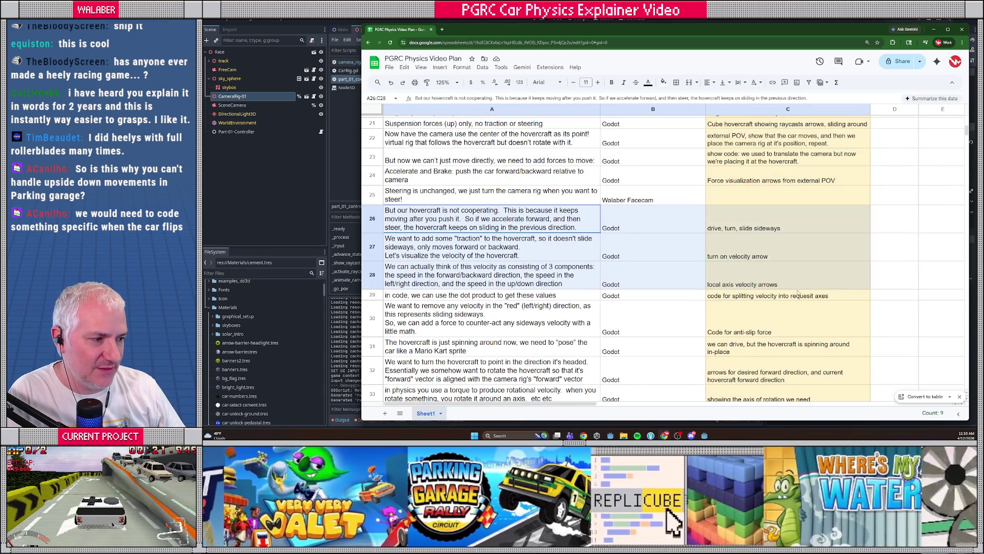
pyautogui.moveTo(797, 292); pyautogui.dragTo(768, 321)
pyautogui.click(616, 271)
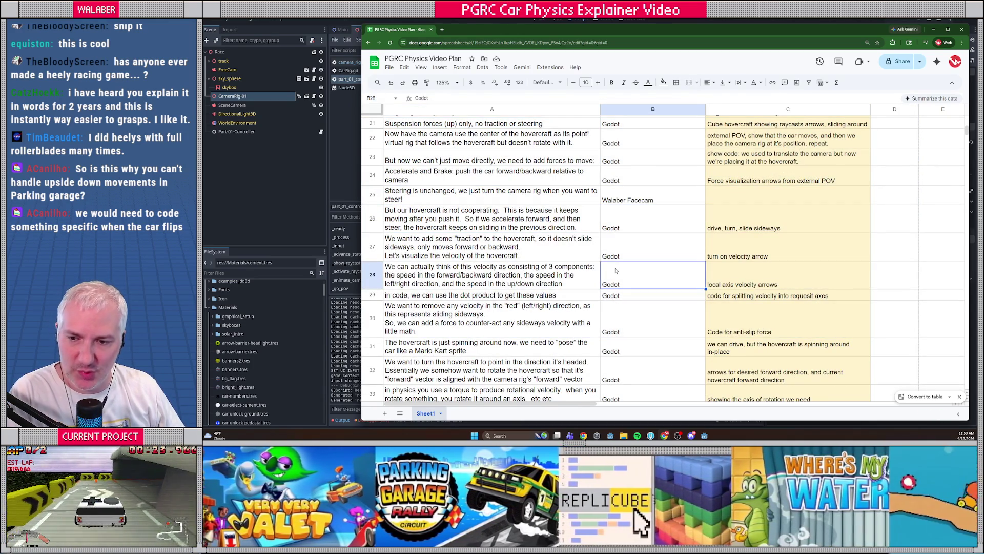
pyautogui.scroll(5, 592, 279)
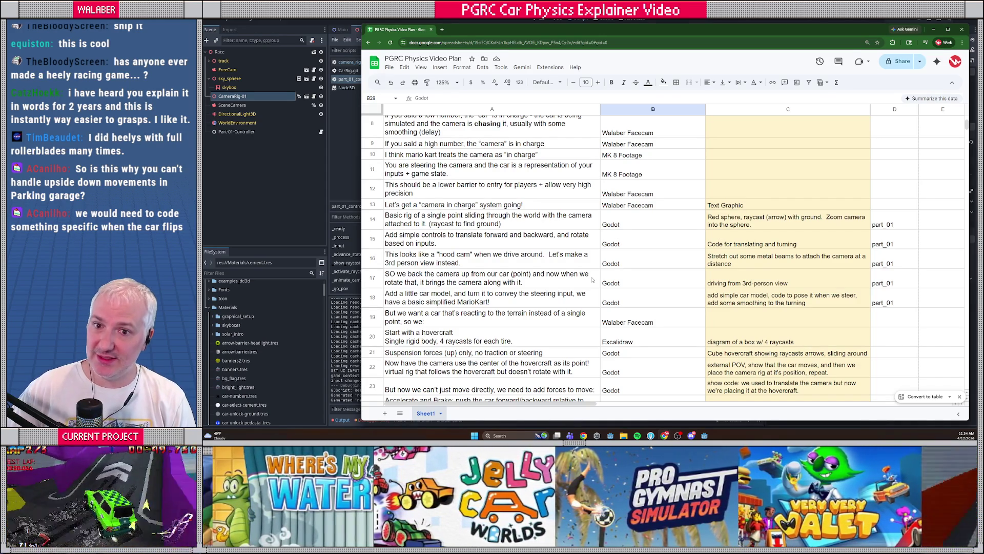
# Close the OBS 'Filters for Mic/Aux' window to reveal the video plan sheet.
pyautogui.scroll(2, 624, 226)
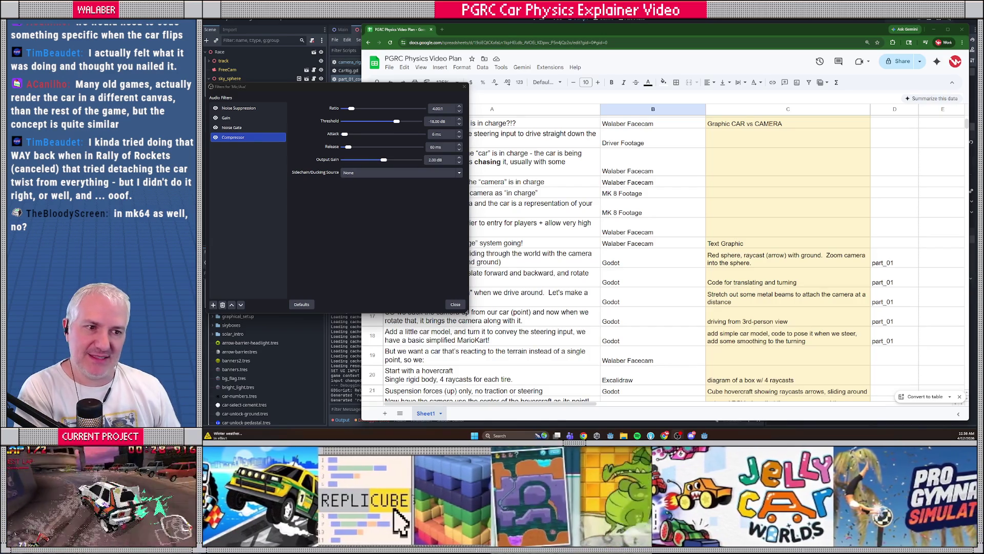
pyautogui.click(464, 86)
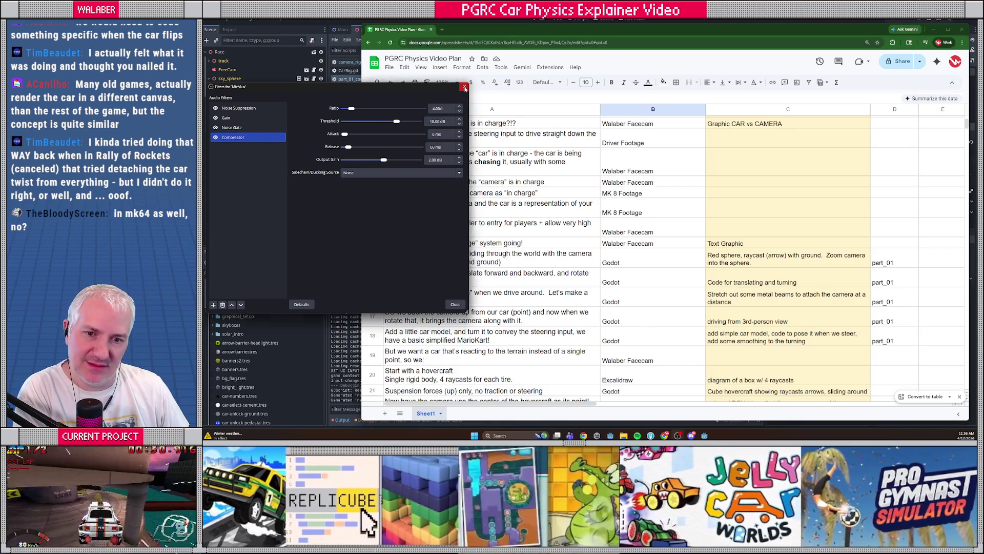
pyautogui.moveTo(500, 27); pyautogui.dragTo(497, 23)
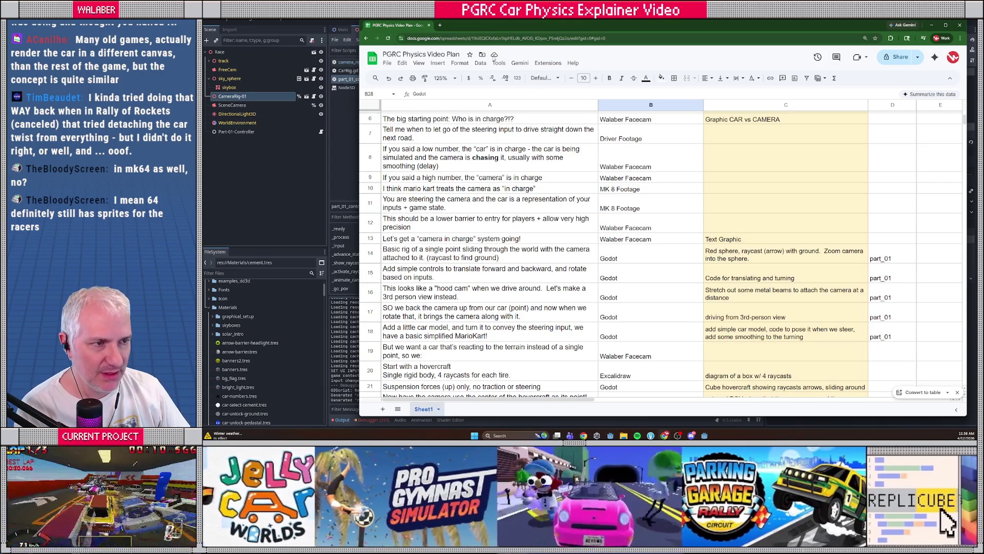
pyautogui.hotkey('alt', 'Tab')
# Close the part_01 and camera_rig_01 scenes and the Node3D help page, keeping Main and part_01_controller.gd.
pyautogui.click(349, 88)
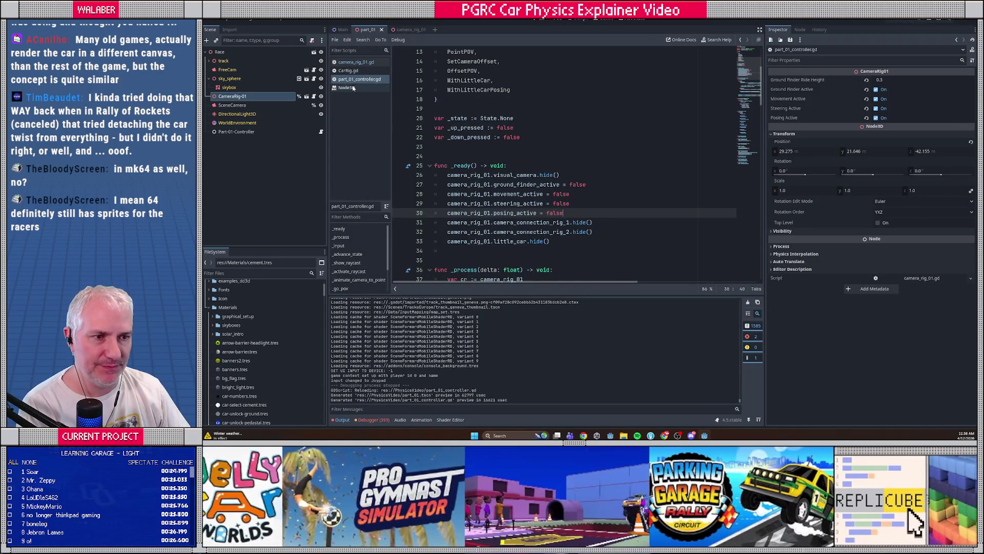
pyautogui.hotkey('ctrl', 'shift', 'w')
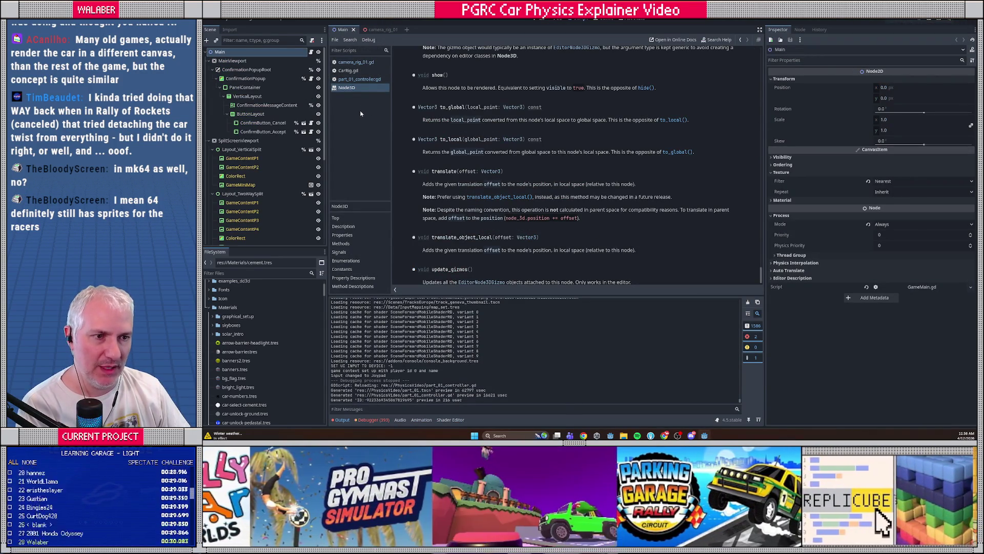
pyautogui.middleClick(354, 90)
pyautogui.click(384, 31)
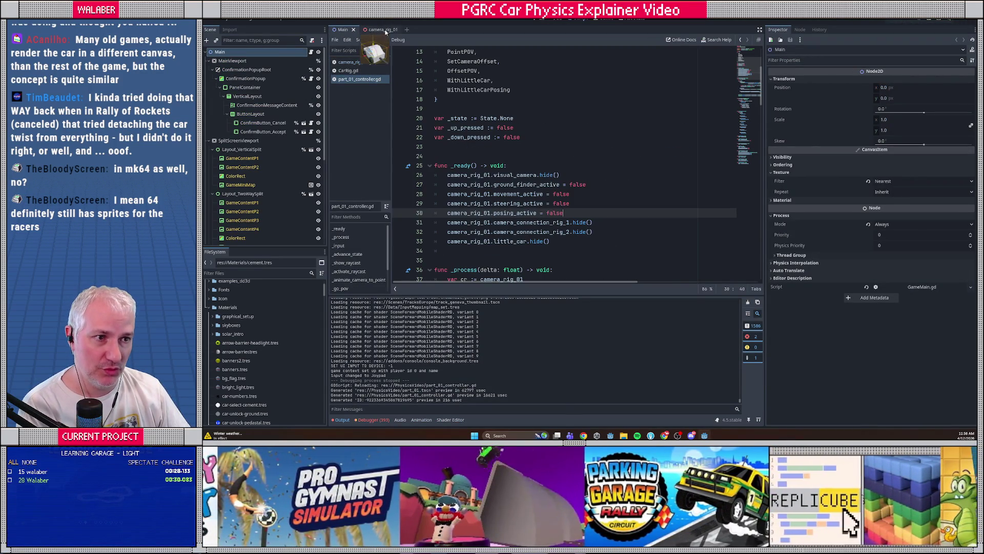
pyautogui.middleClick(385, 31)
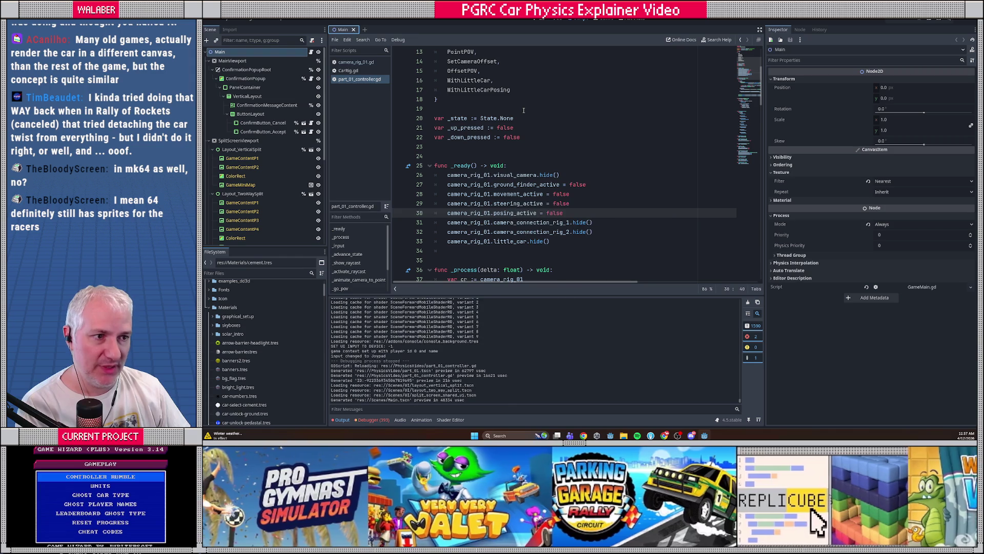
pyautogui.click(523, 110)
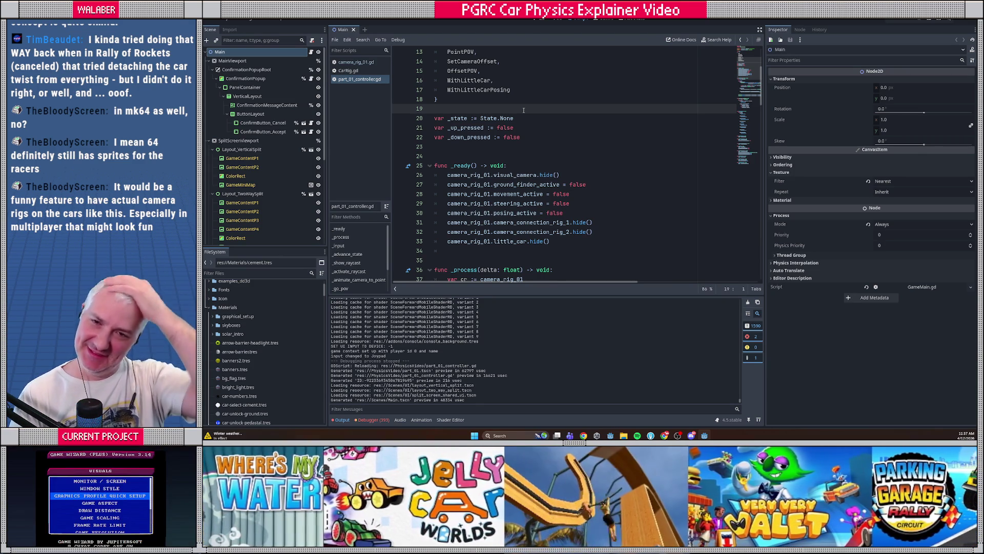
pyautogui.click(512, 146)
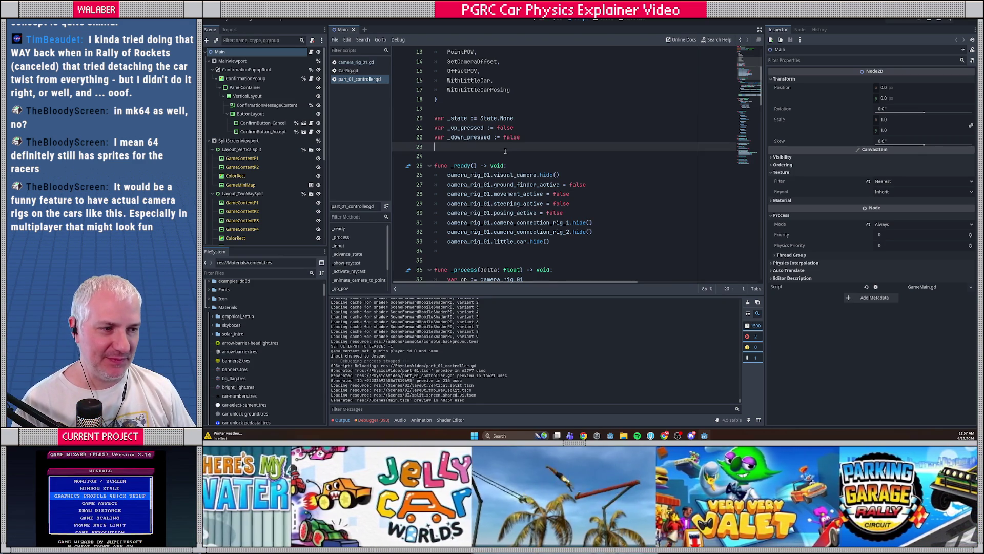
# Open CarRig.gd via Quick Open Script with 'carr' and place the caret at line 880.
pyautogui.hotkey('ctrl', 'alt', 'o')
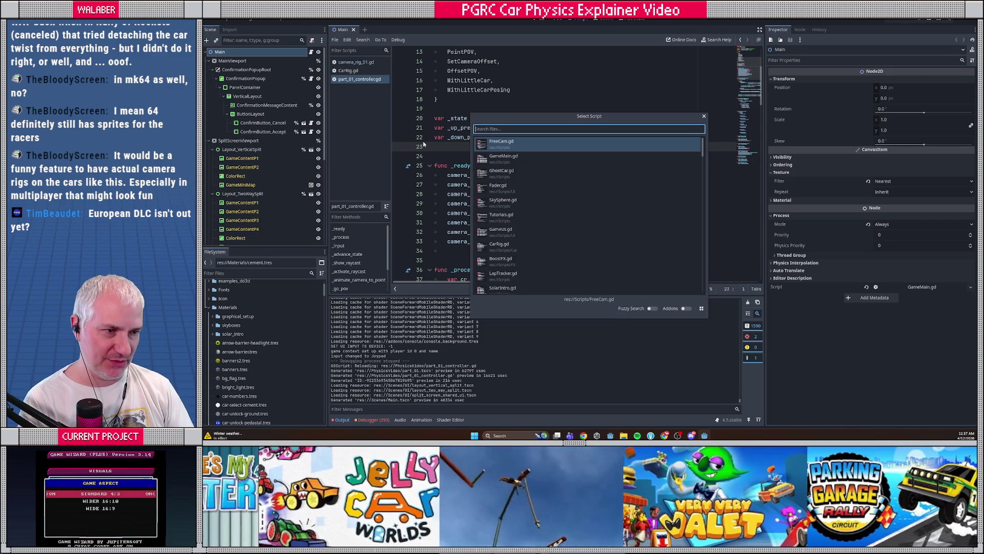
pyautogui.write('carr')
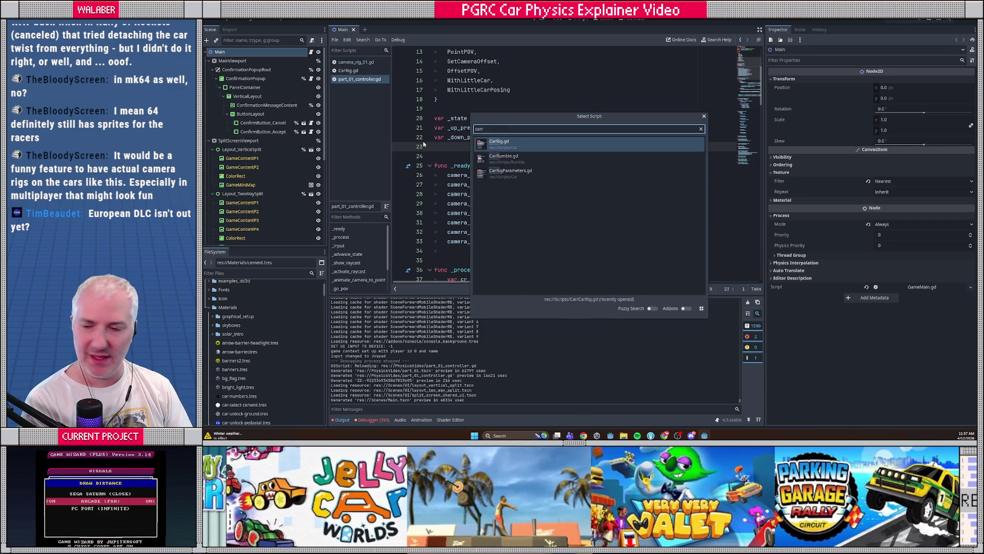
pyautogui.press('Return')
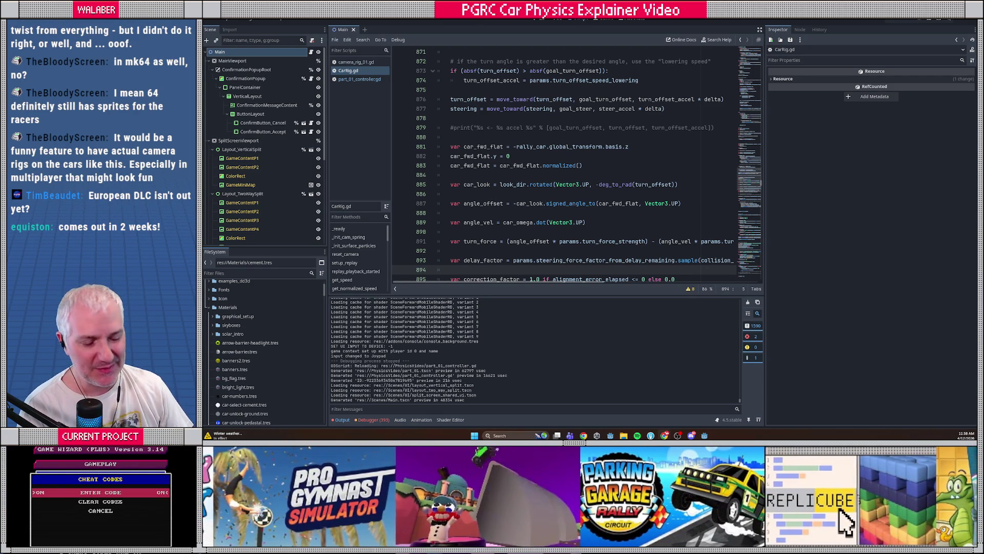
pyautogui.click(488, 138)
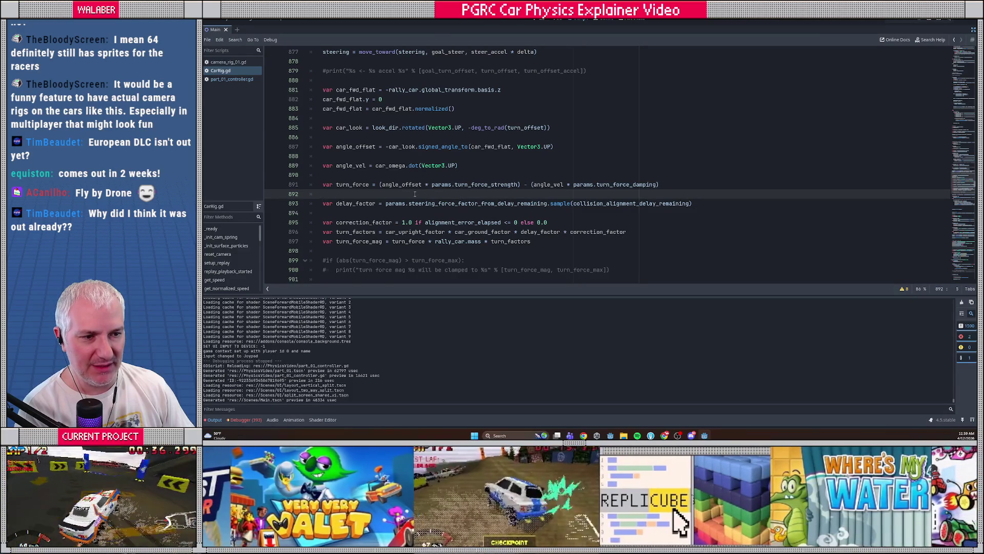
pyautogui.scroll(-4, 414, 194)
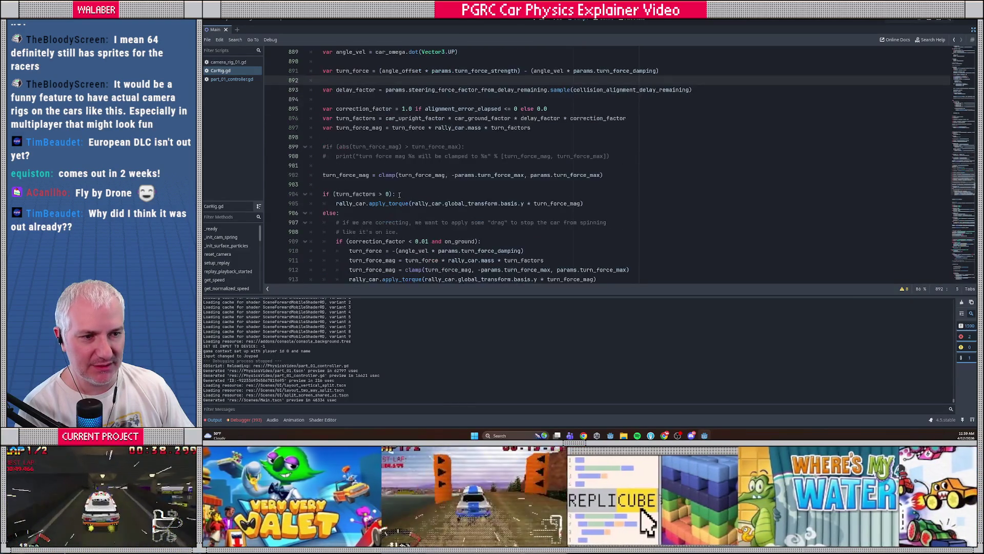
pyautogui.moveTo(342, 204); pyautogui.dragTo(557, 203)
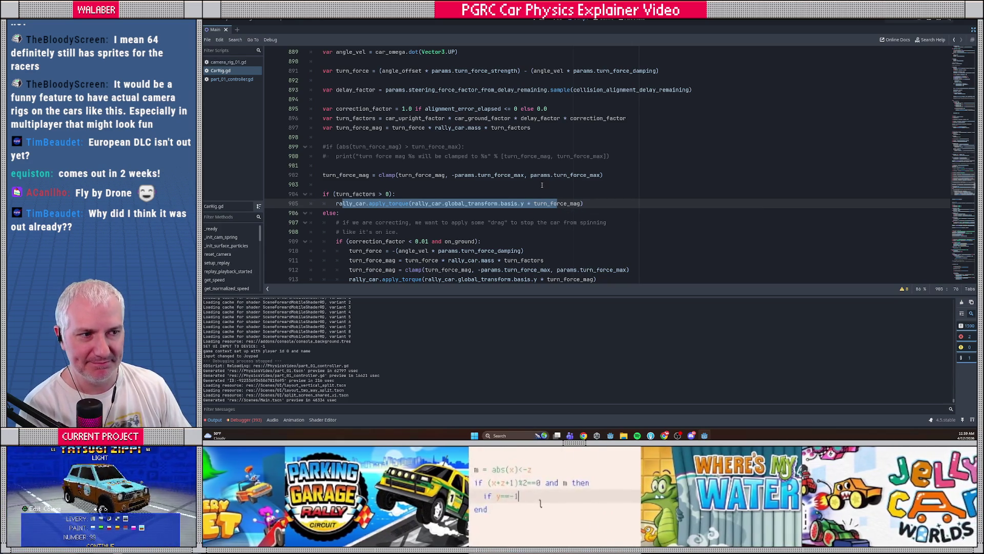
pyautogui.click(502, 156)
pyautogui.scroll(1, 492, 164)
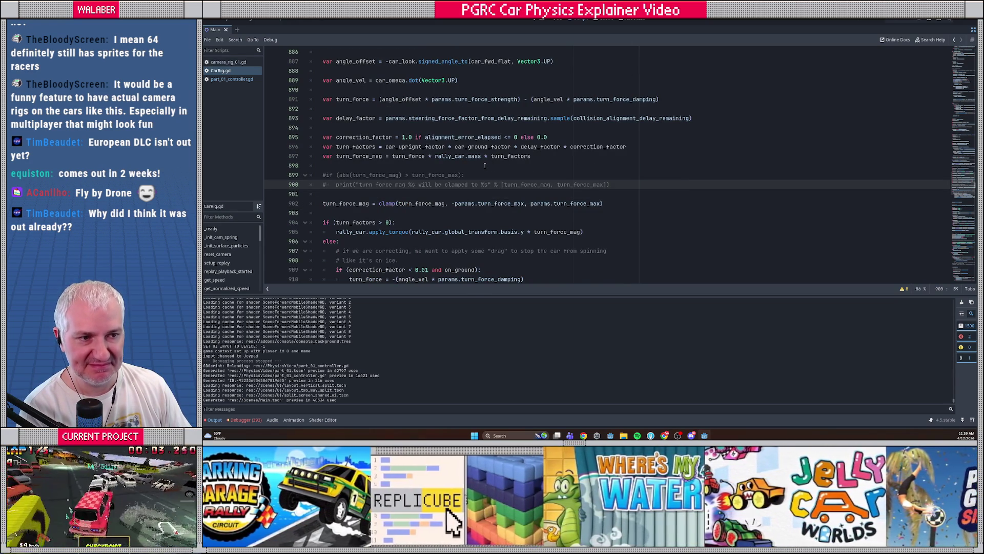
pyautogui.scroll(1, 484, 165)
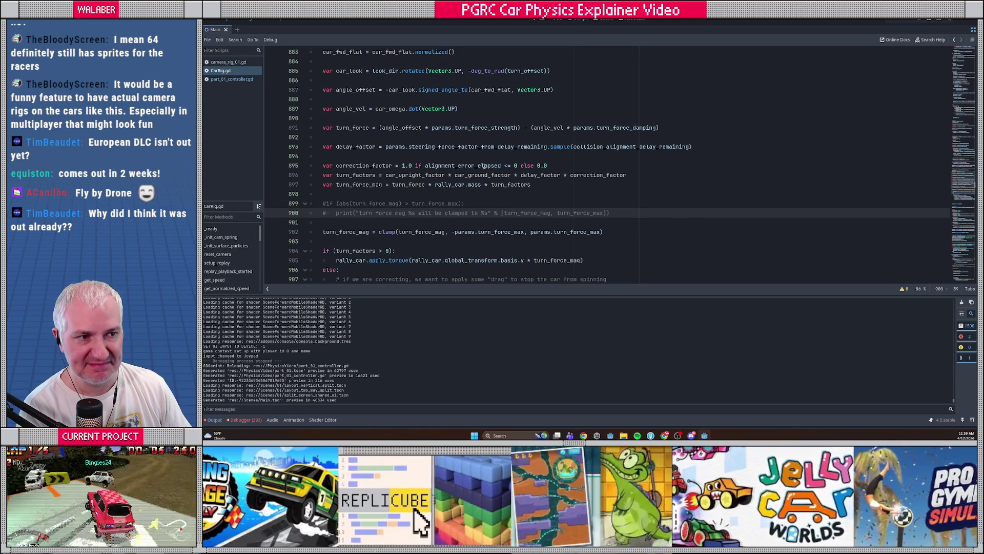
pyautogui.scroll(1, 484, 165)
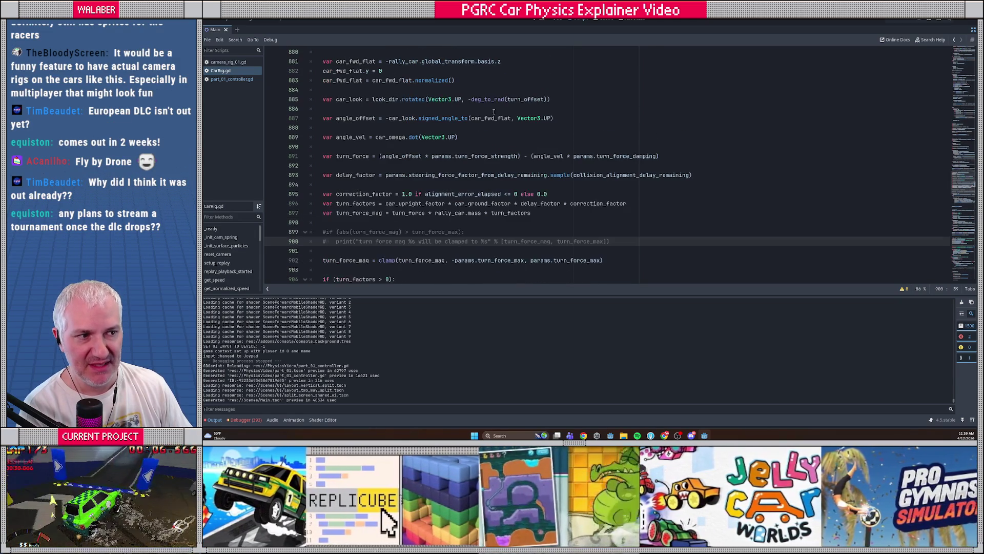
pyautogui.doubleClick(524, 100)
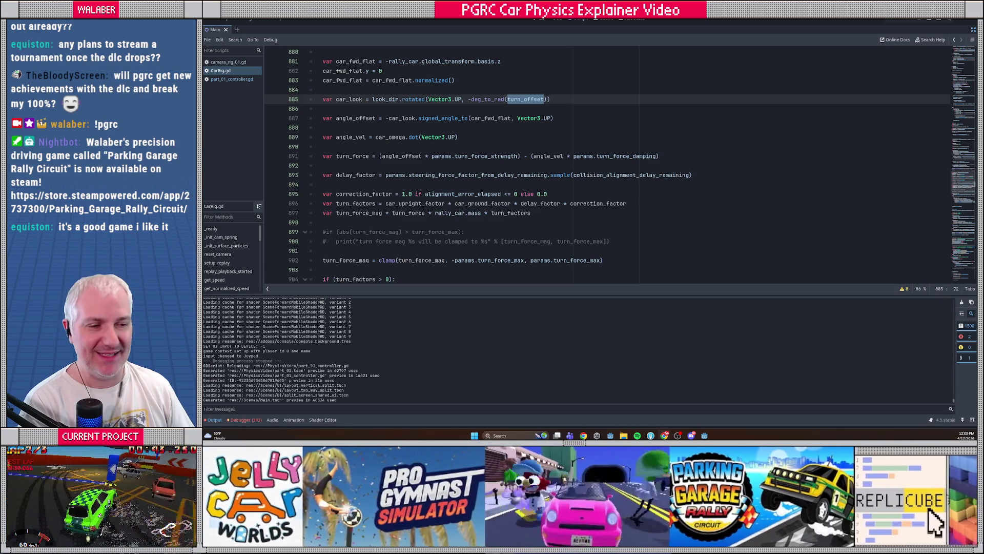
pyautogui.click(535, 137)
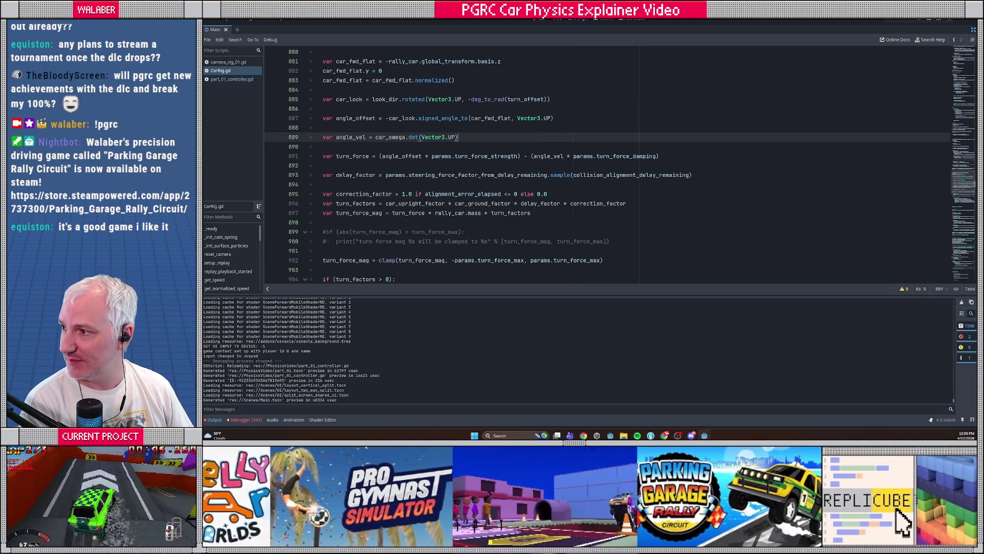